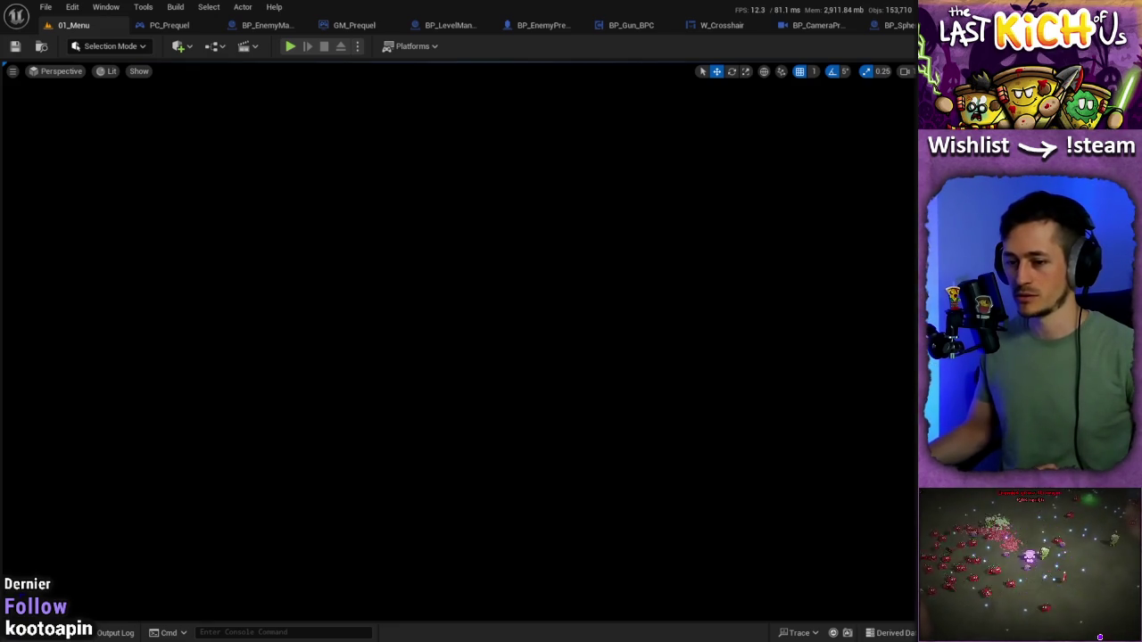
# - Run 'stat UNITGRAPHS' in the console to overlay frame, game, draw and GPU timings with a graph
pyautogui.click(240, 633)
pyautogui.write('stat UNITGRAPHS')
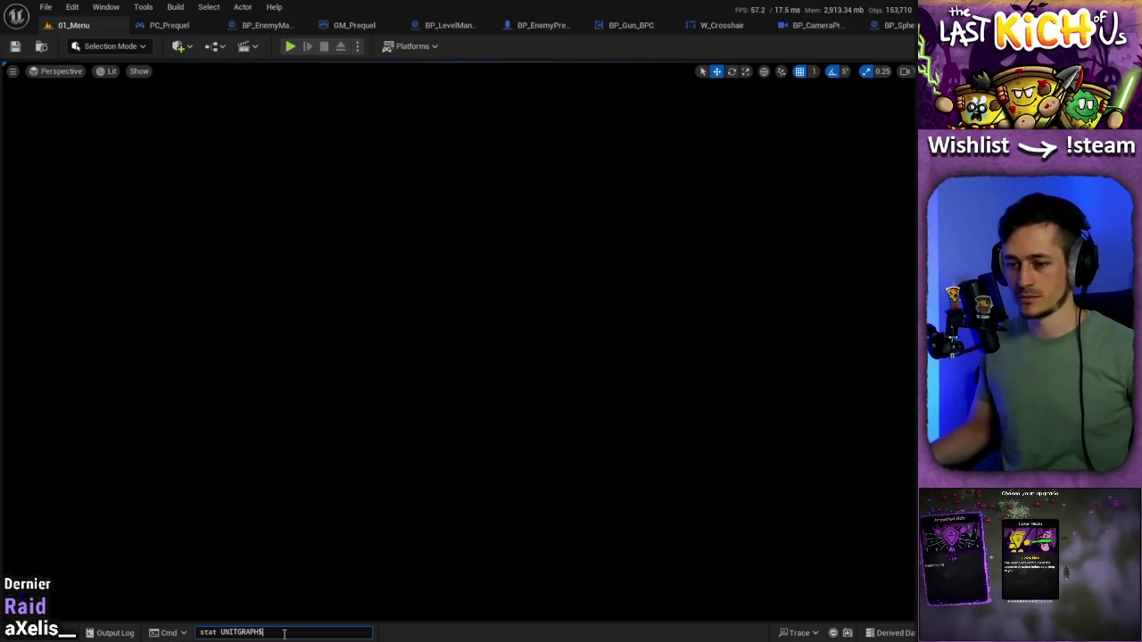
pyautogui.press('Return')
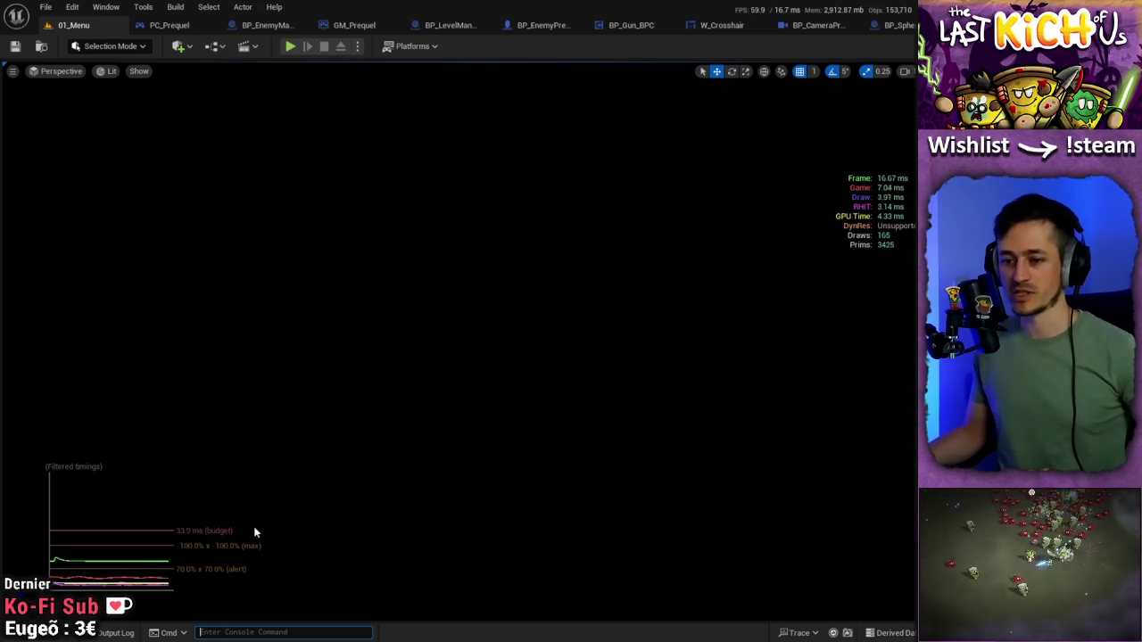
pyautogui.click(287, 49)
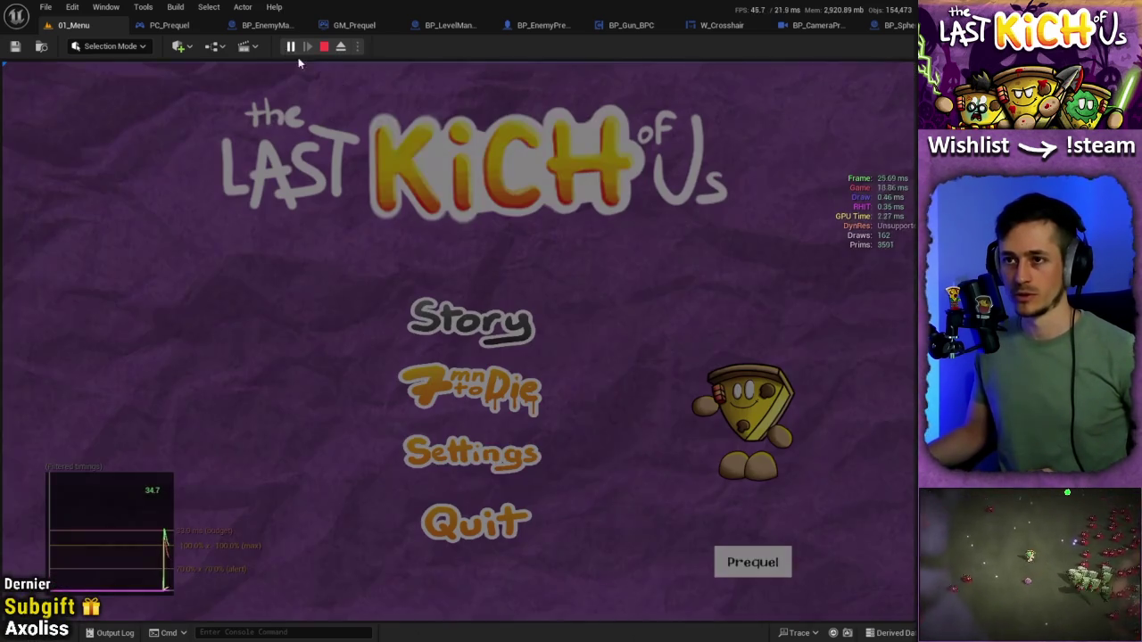
pyautogui.click(754, 567)
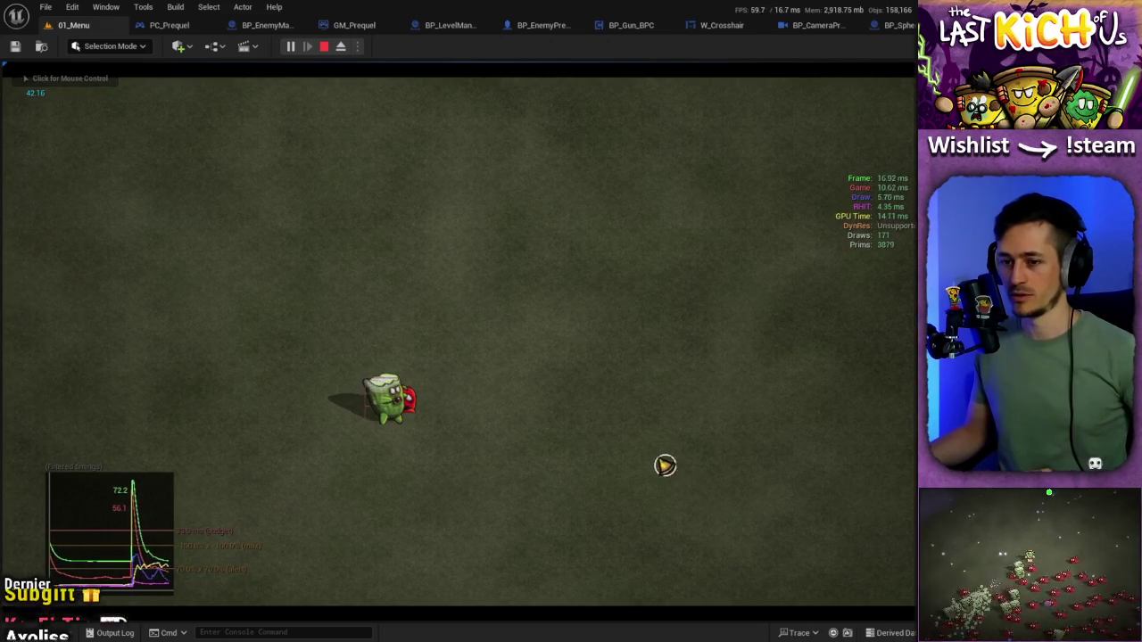
pyautogui.click(758, 297)
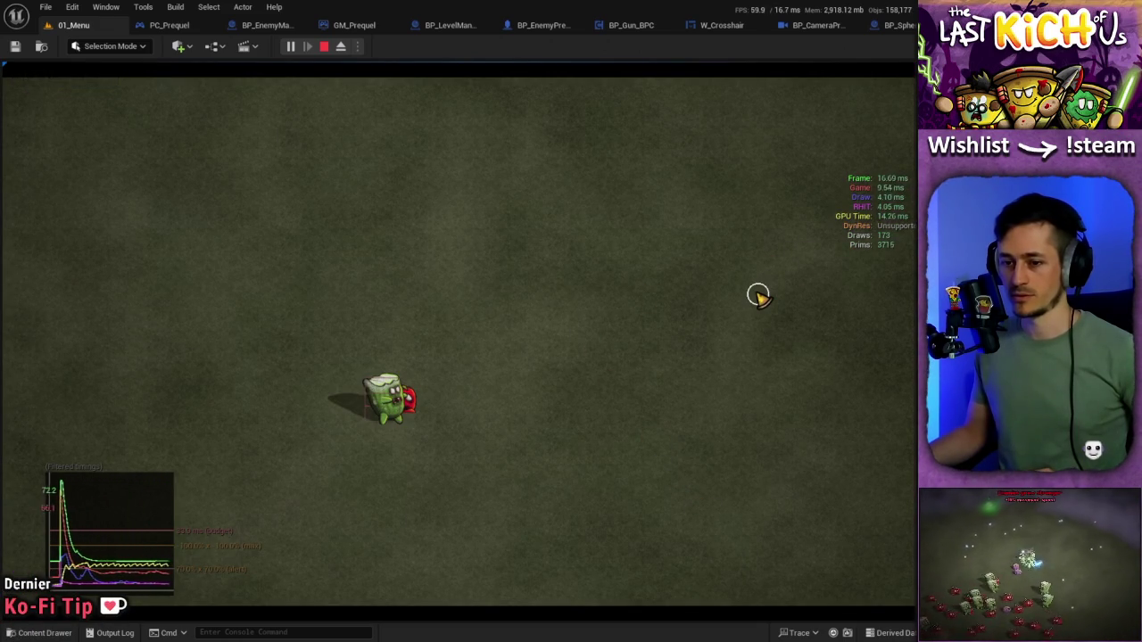
pyautogui.press('a')
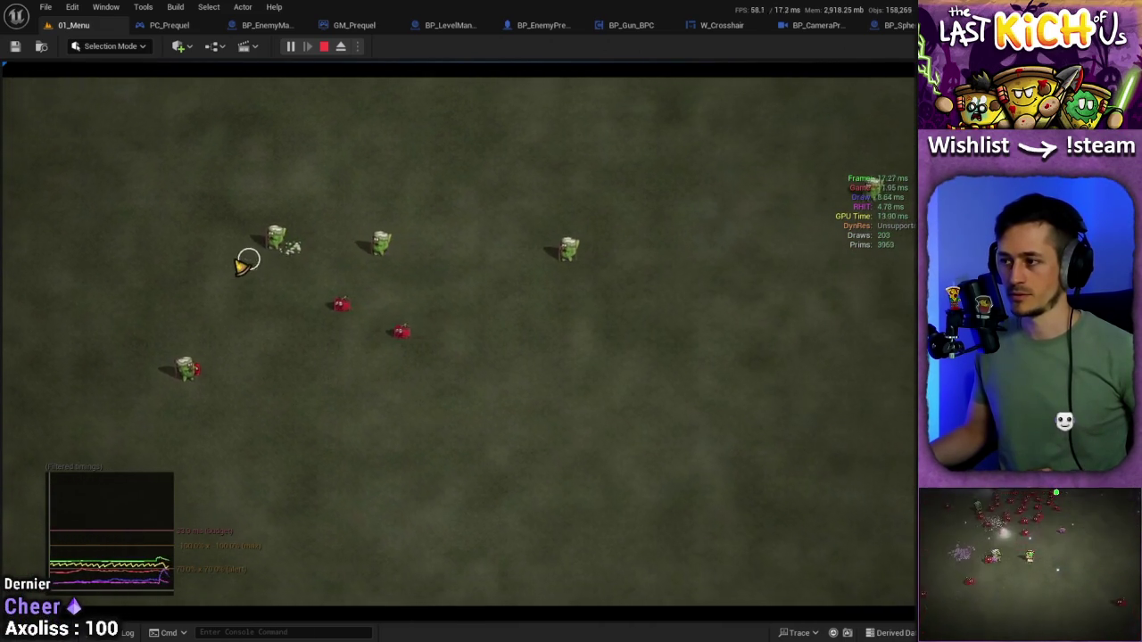
pyautogui.press('d')
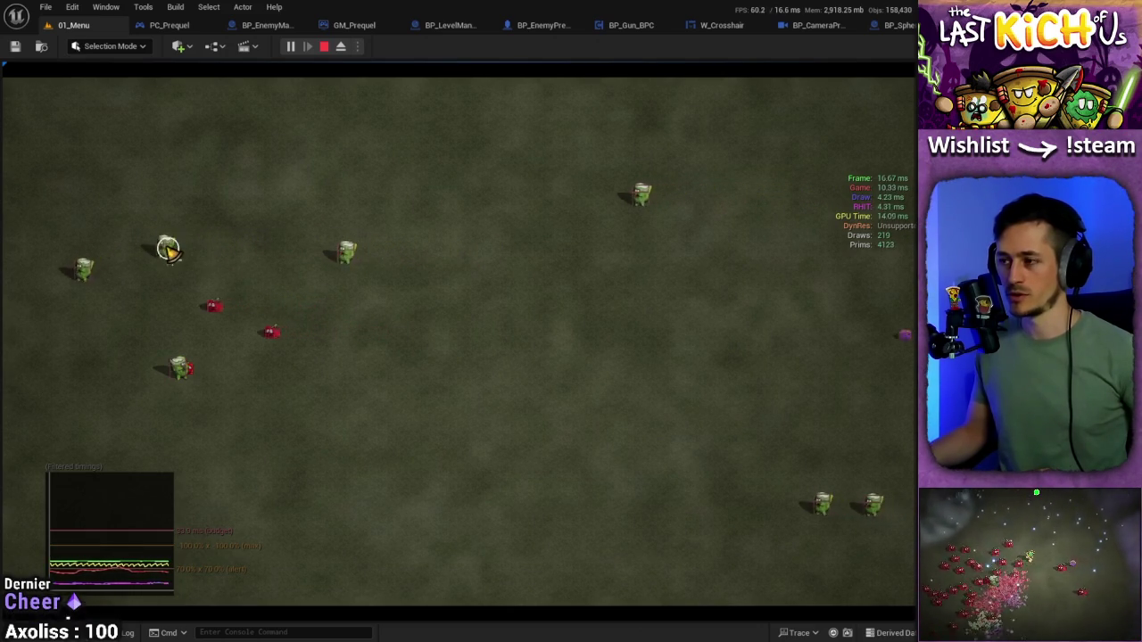
pyautogui.press('d')
pyautogui.press('a')
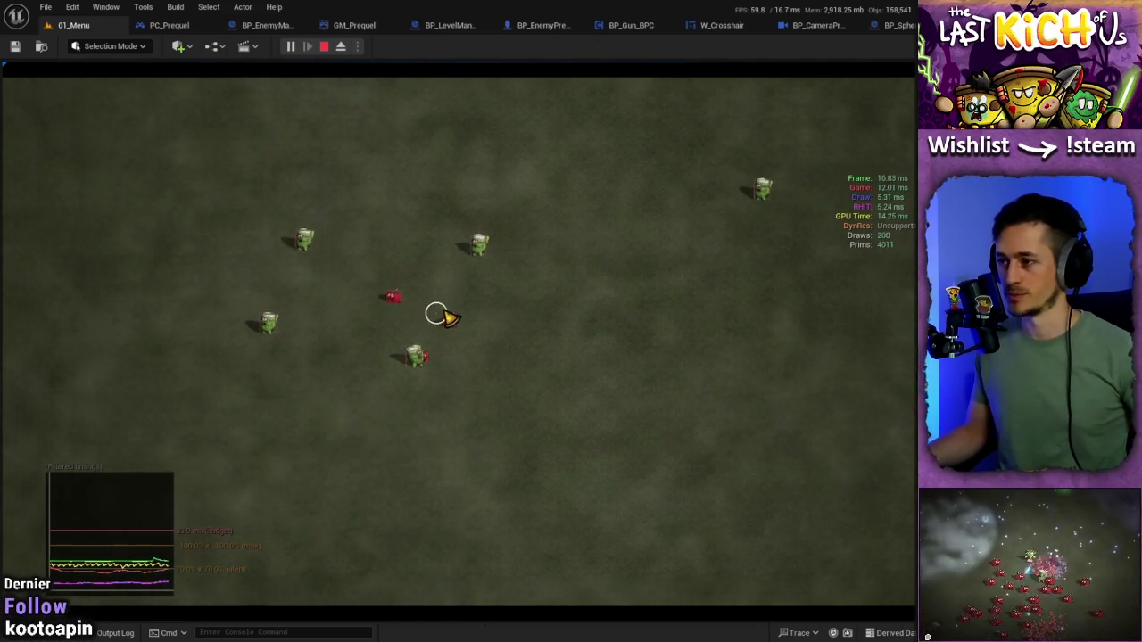
pyautogui.press('a')
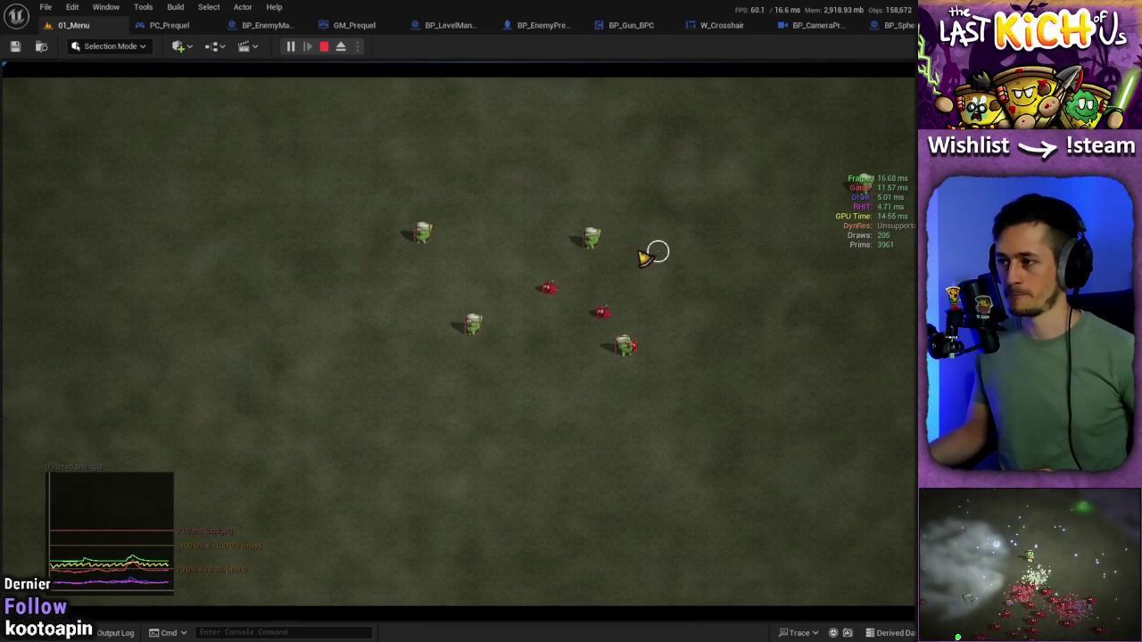
pyautogui.press('a')
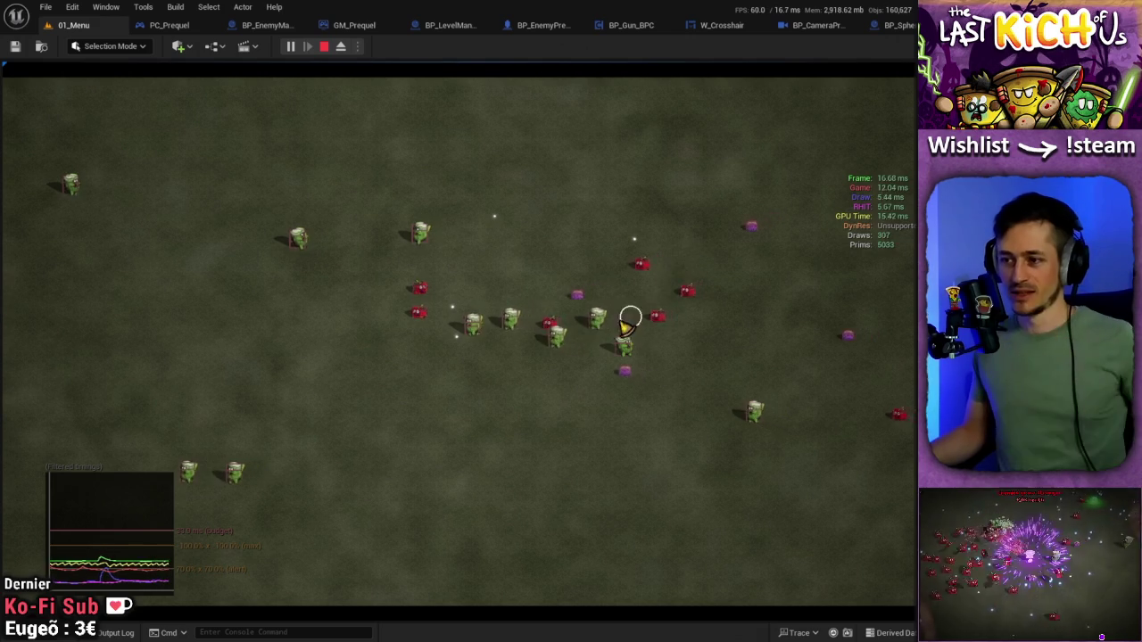
pyautogui.press('Escape')
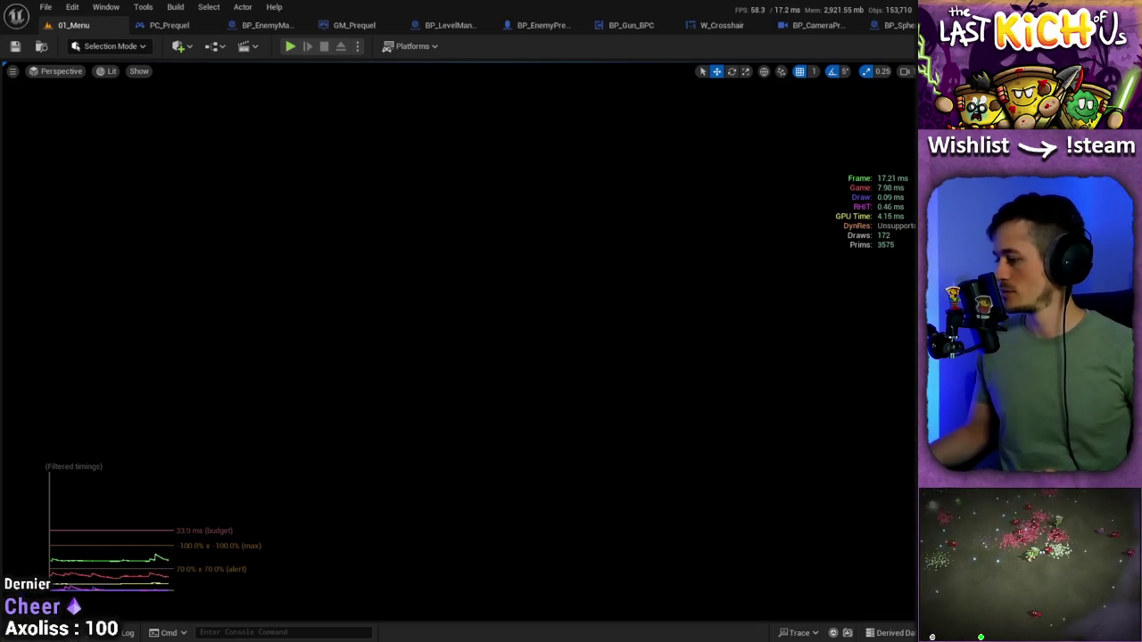
# - Re-run the stat command to hide the unit timings and graph from the viewport
pyautogui.press('Return')
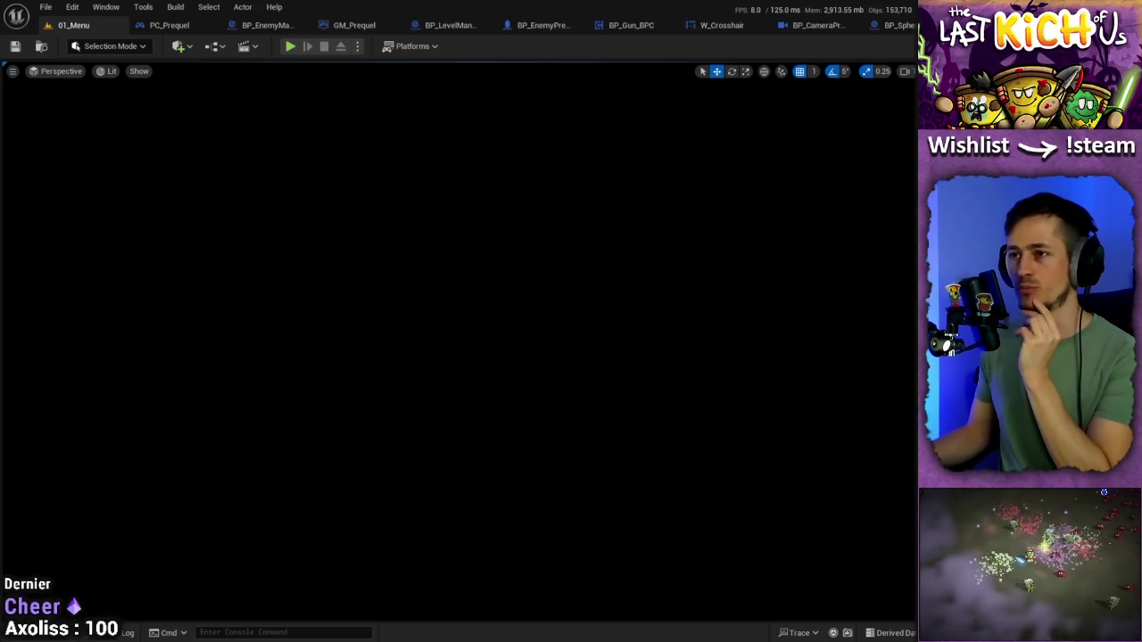
# - Open BP_EnemyManagerPrequel, check its Event Graph, then open the Initialization function graph
pyautogui.click(266, 25)
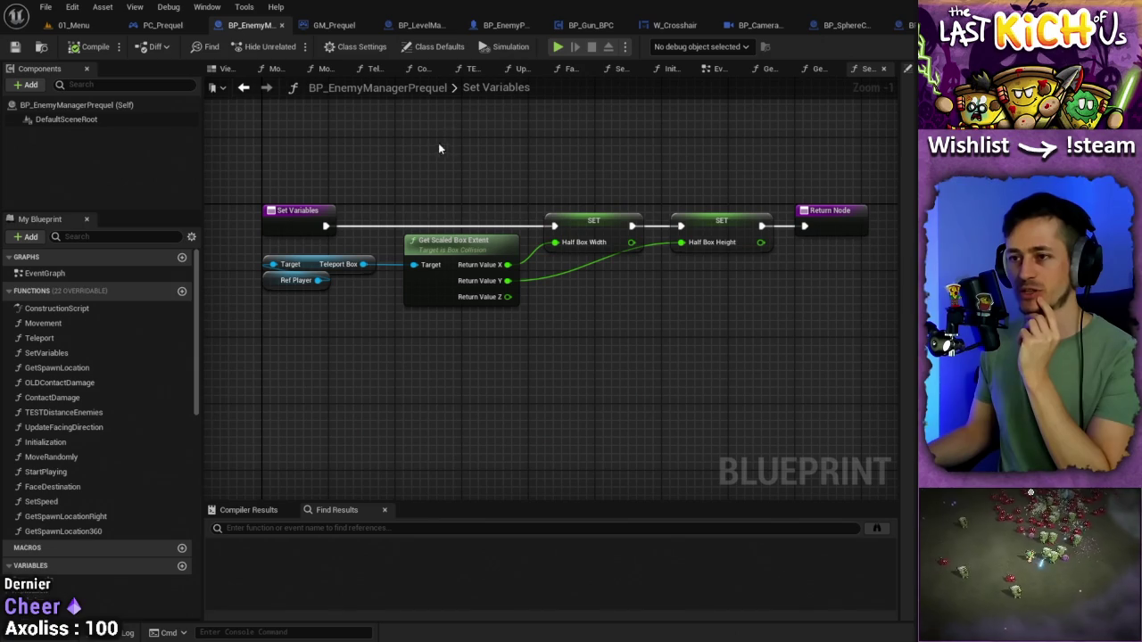
pyautogui.click(714, 74)
pyautogui.click(867, 69)
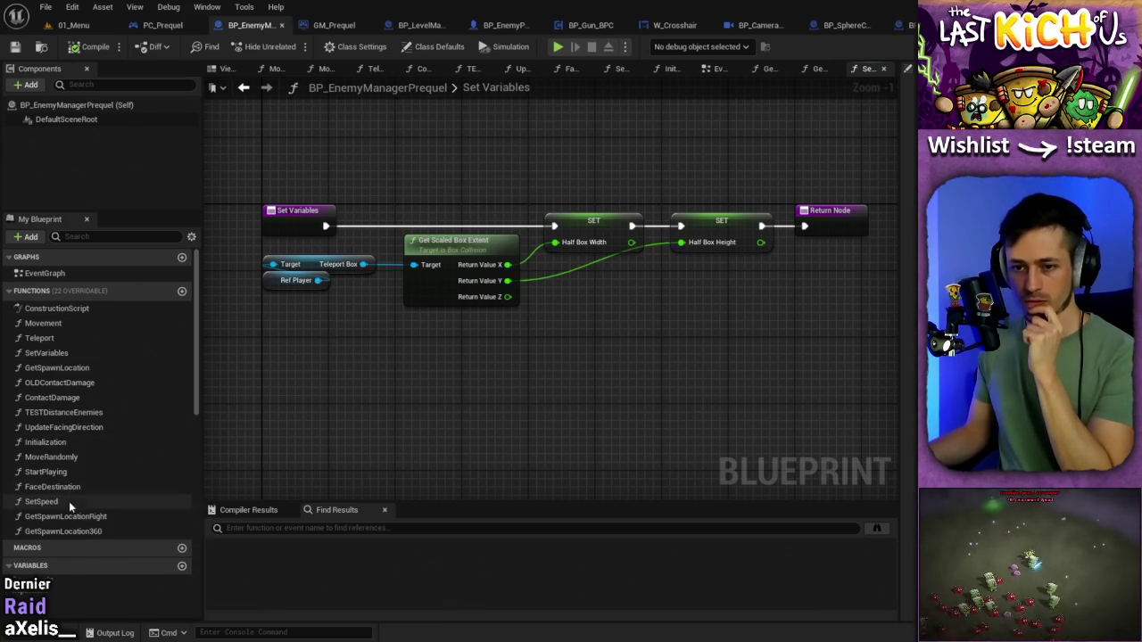
pyautogui.scroll(-2, 62, 411)
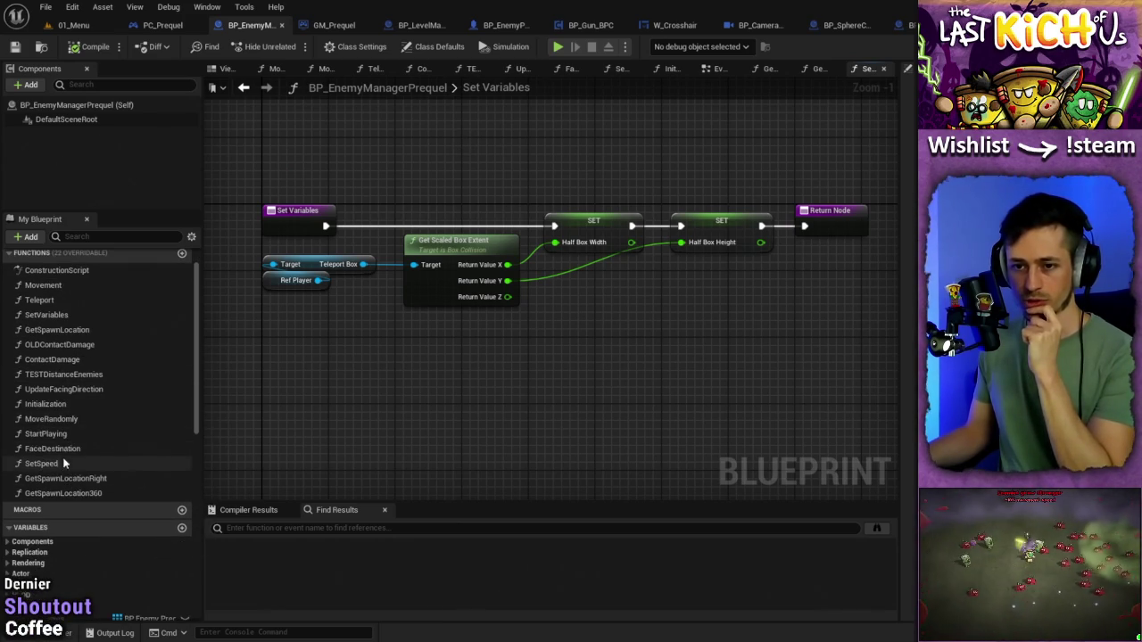
pyautogui.doubleClick(93, 403)
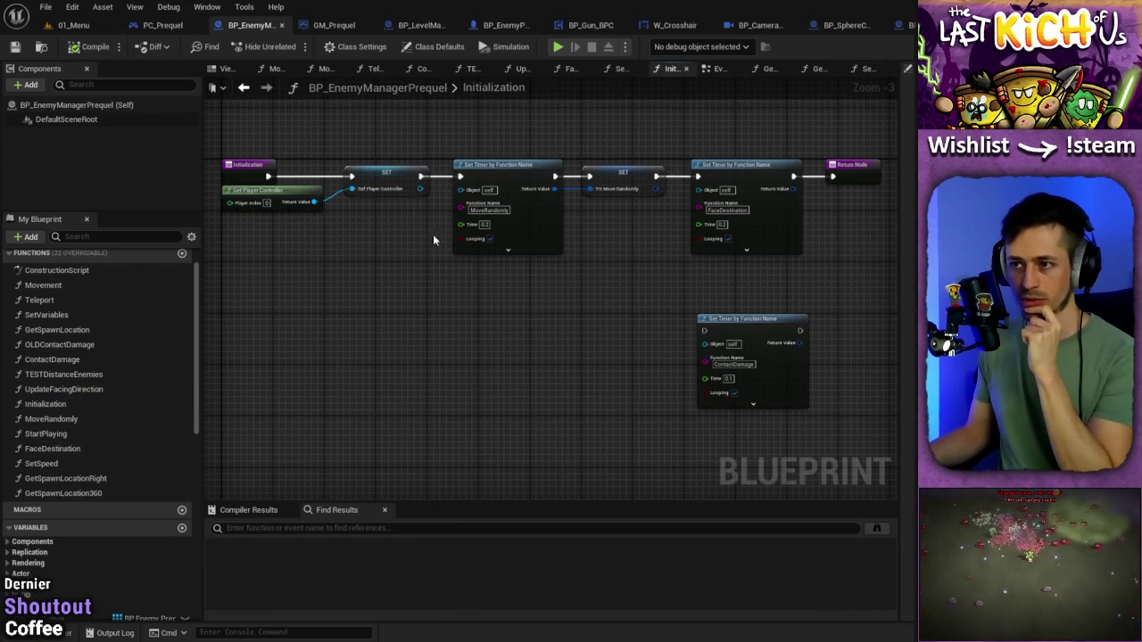
pyautogui.scroll(2, 480, 208)
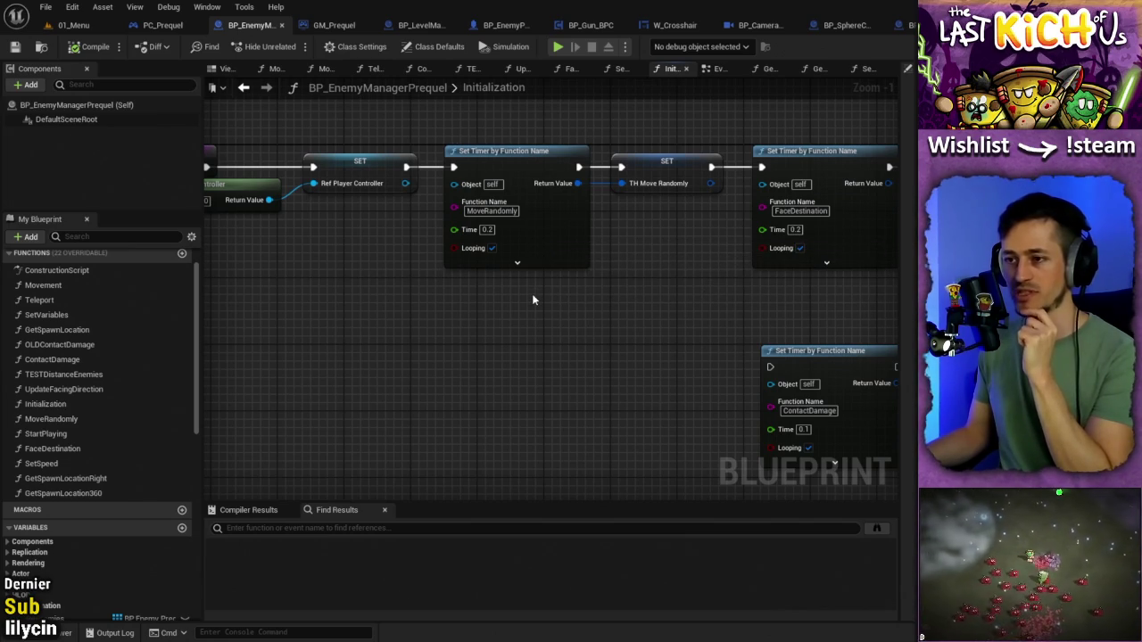
pyautogui.moveTo(533, 296); pyautogui.dragTo(634, 306)
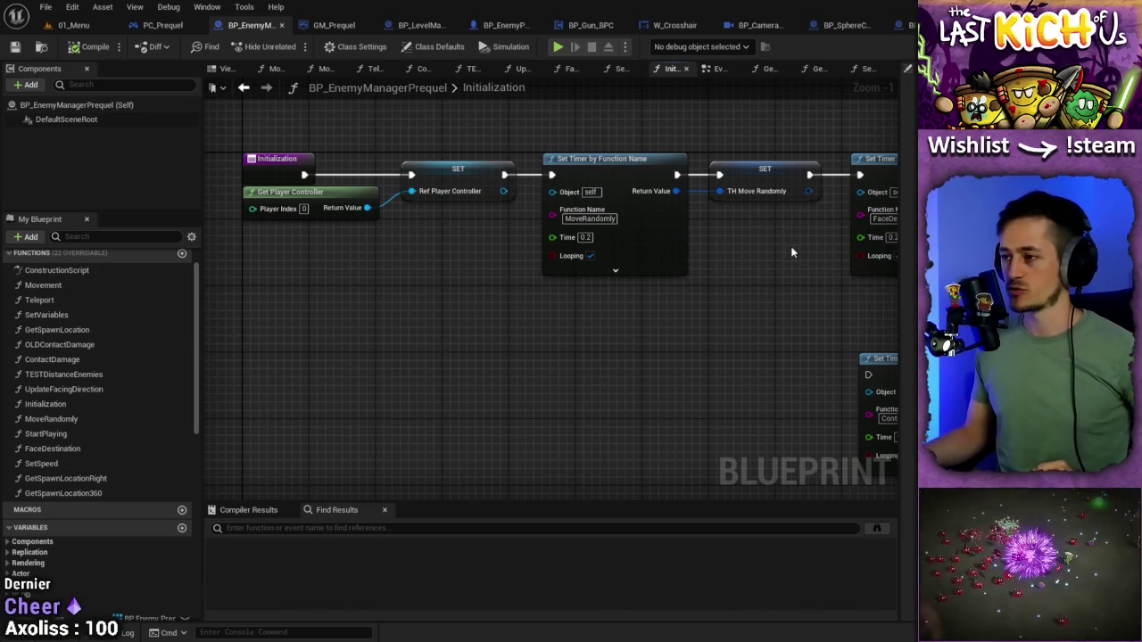
pyautogui.moveTo(790, 247)
pyautogui.mouseDown()
pyautogui.moveTo(438, 280)
pyautogui.moveTo(695, 239)
pyautogui.moveTo(680, 238)
pyautogui.moveTo(785, 257)
pyautogui.moveTo(749, 218)
pyautogui.mouseUp()
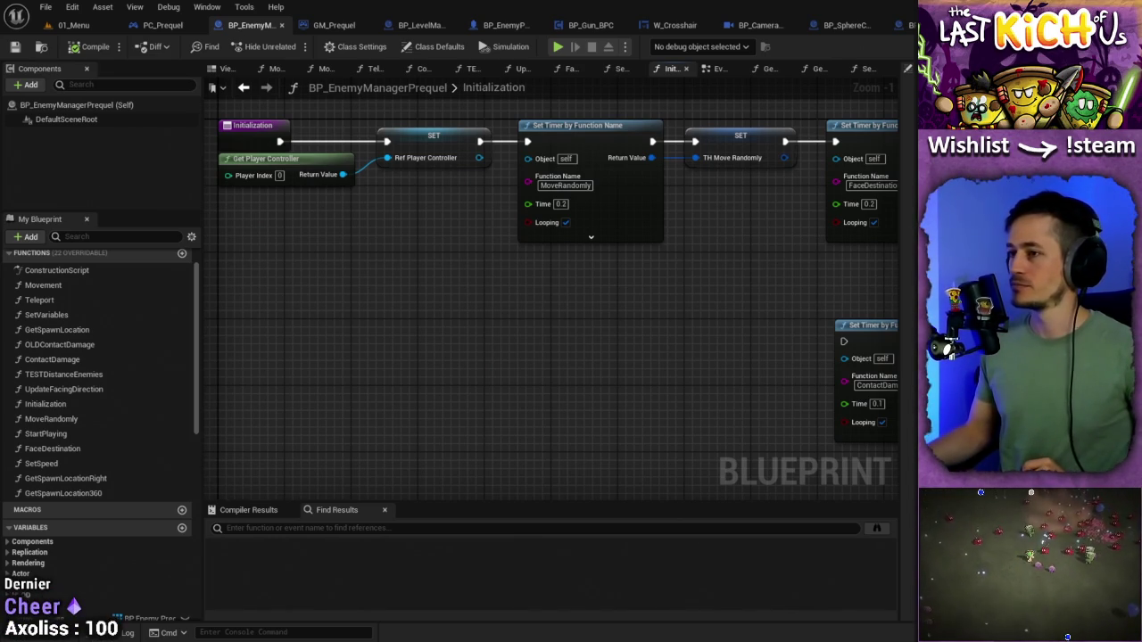
pyautogui.moveTo(775, 248); pyautogui.dragTo(626, 295)
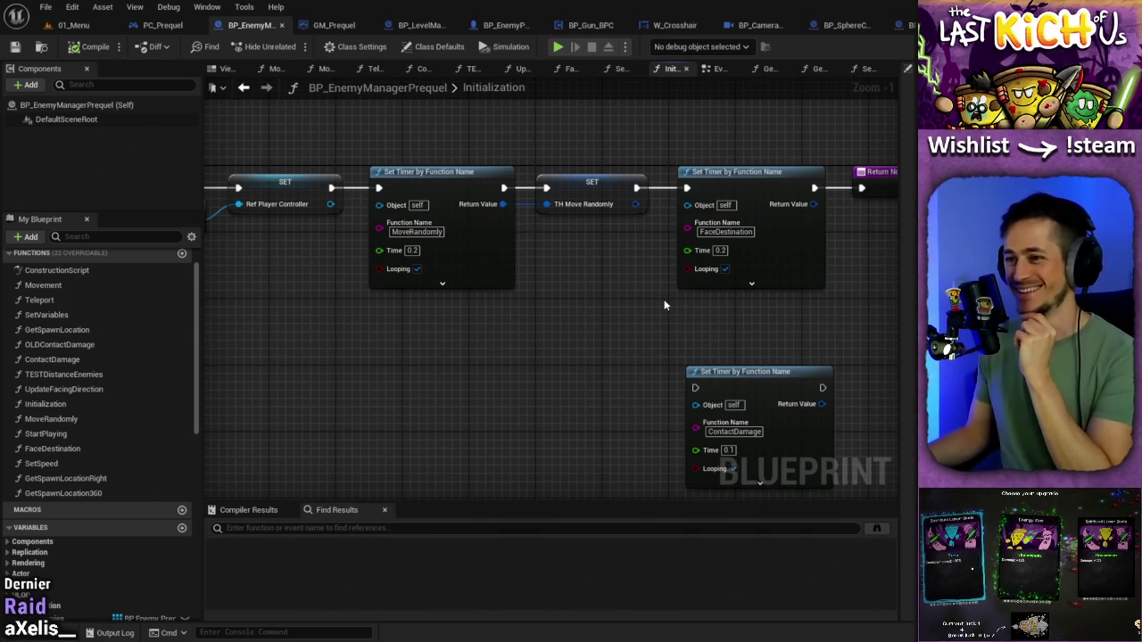
pyautogui.moveTo(647, 309)
pyautogui.mouseDown()
pyautogui.moveTo(561, 318)
pyautogui.moveTo(637, 336)
pyautogui.mouseUp()
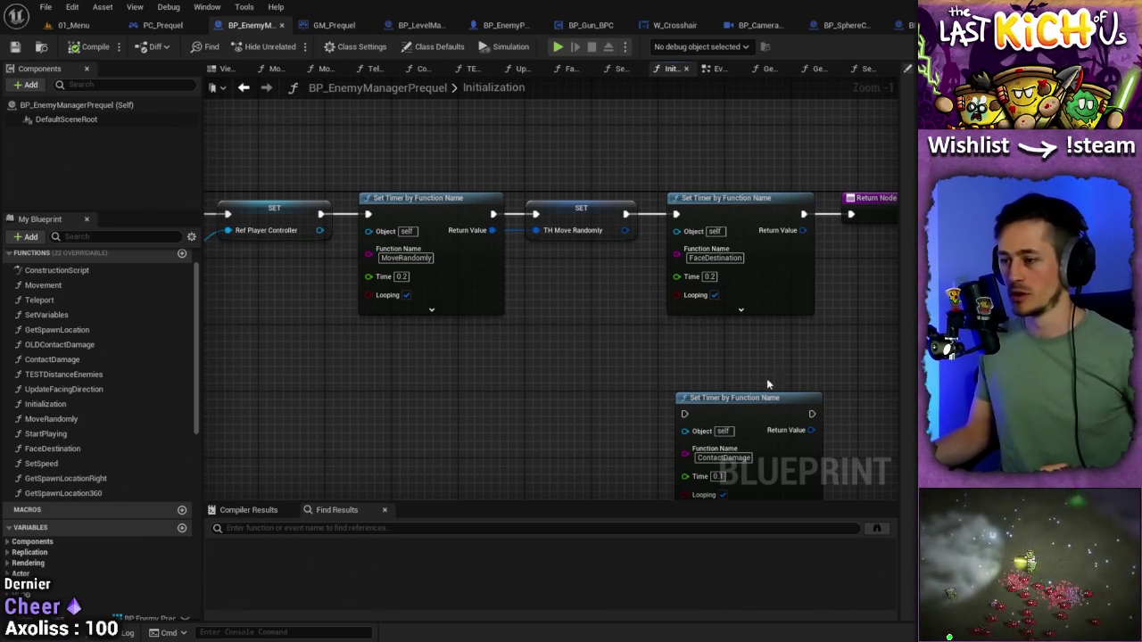
# - Pan the Initialization graph to bring the ContactDamage timer node into view
pyautogui.moveTo(760, 379)
pyautogui.mouseDown()
pyautogui.moveTo(780, 235)
pyautogui.moveTo(642, 298)
pyautogui.moveTo(822, 339)
pyautogui.moveTo(947, 335)
pyautogui.moveTo(853, 383)
pyautogui.moveTo(737, 358)
pyautogui.mouseUp()
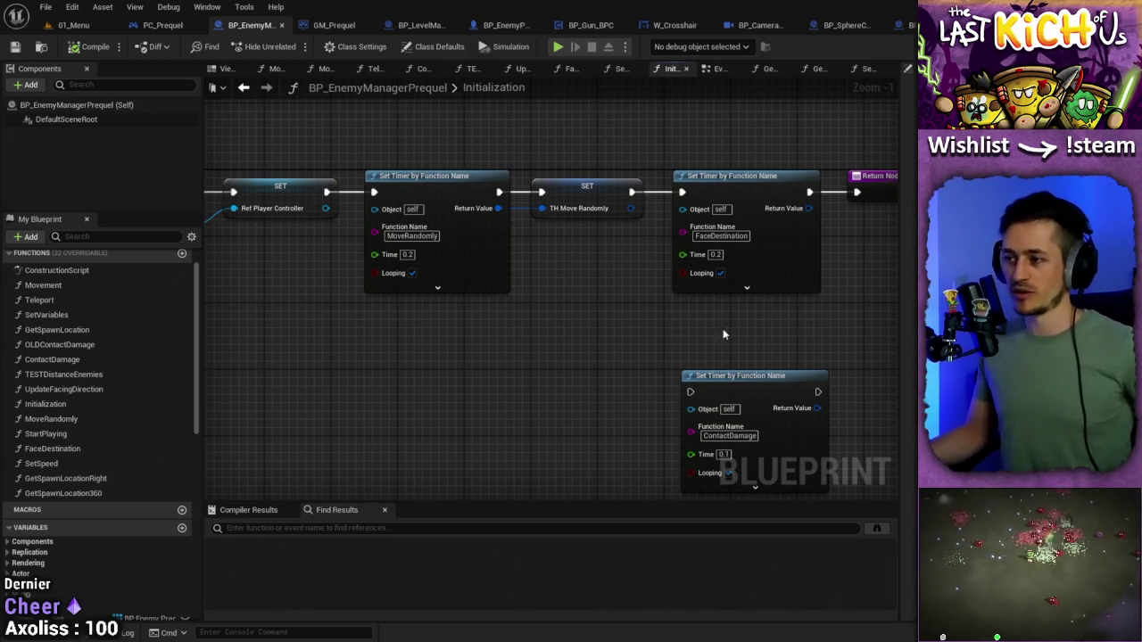
pyautogui.moveTo(865, 327)
pyautogui.mouseDown()
pyautogui.moveTo(678, 331)
pyautogui.moveTo(874, 285)
pyautogui.moveTo(311, 323)
pyautogui.mouseUp()
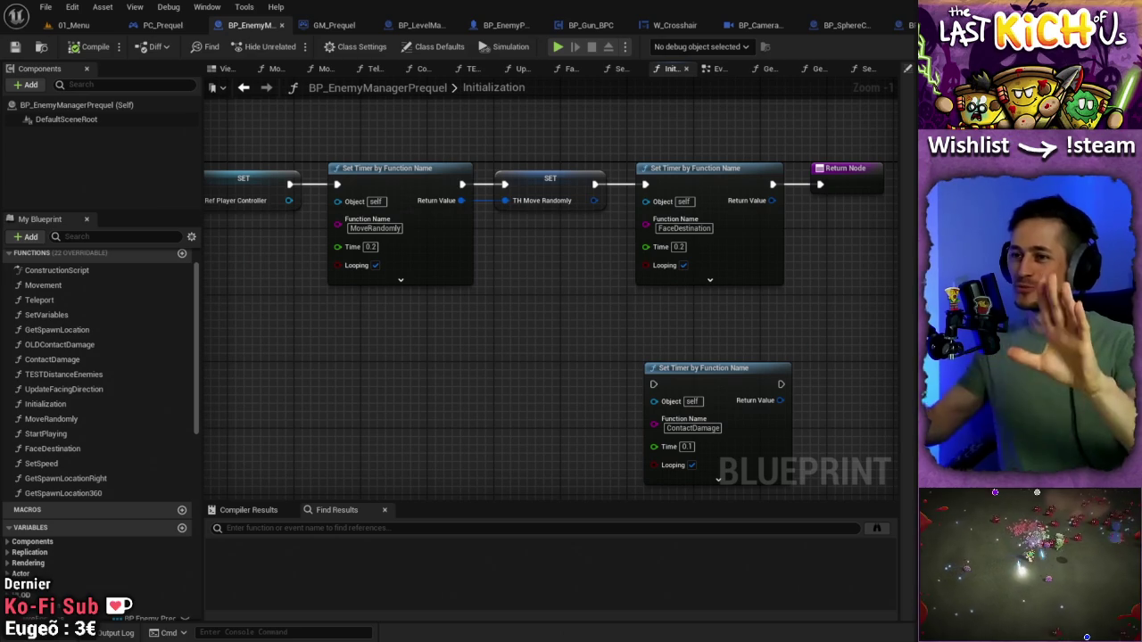
# - Play the 01_Menu level in the editor and launch Prequel mode from the main menu
pyautogui.click(94, 24)
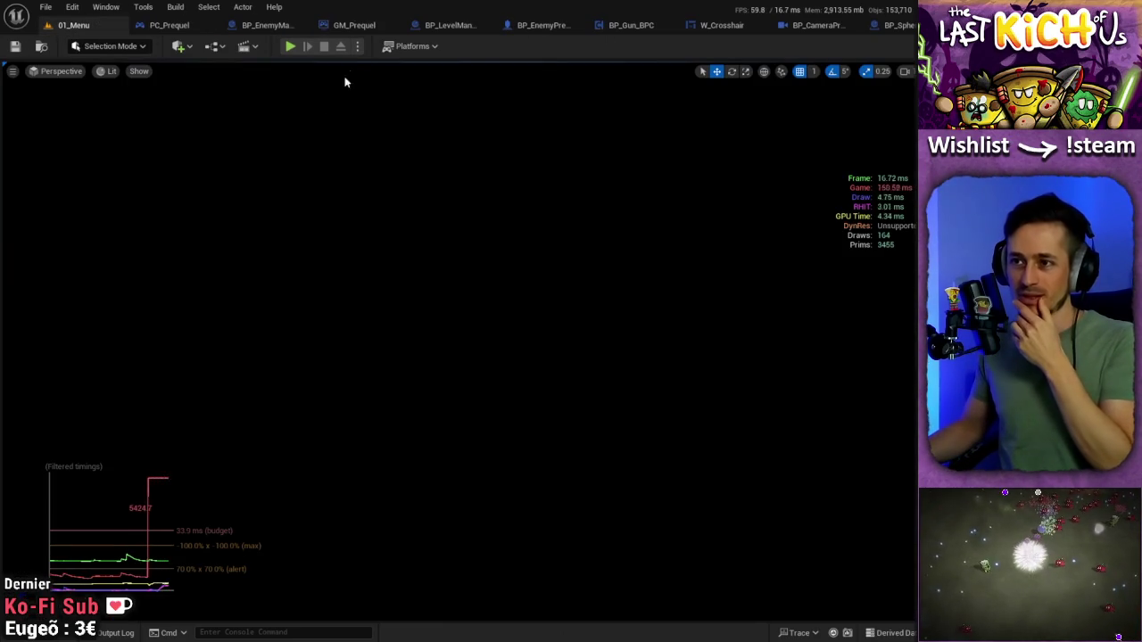
pyautogui.click(290, 45)
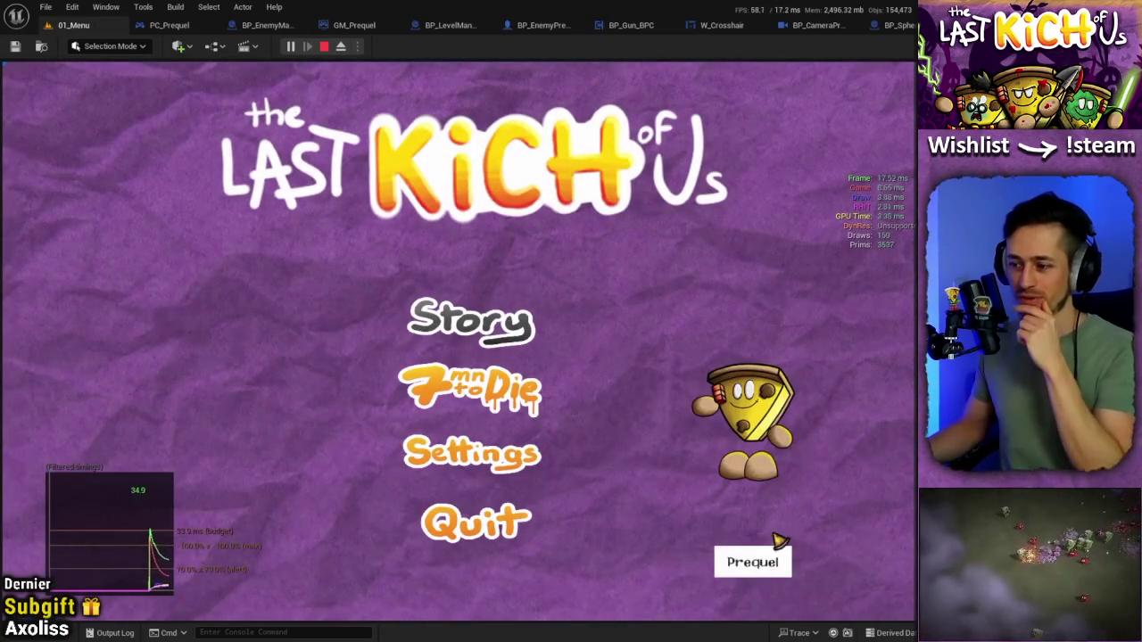
pyautogui.click(751, 573)
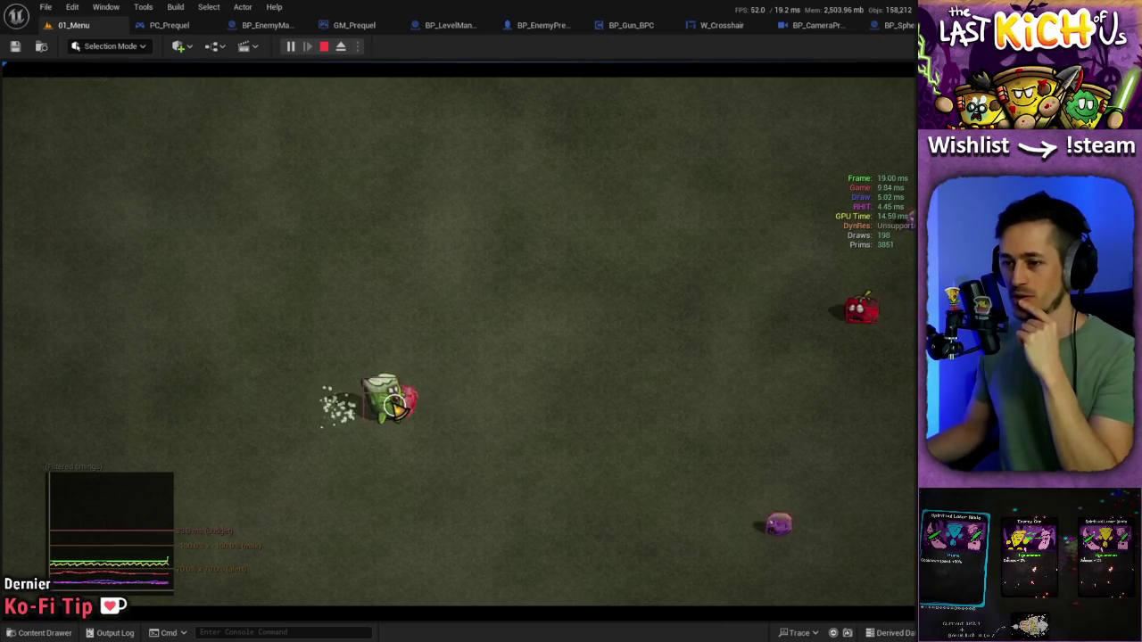
# - Steer the player around the Prequel arena with WASD, weaving to dodge the advancing enemies
pyautogui.press('a')
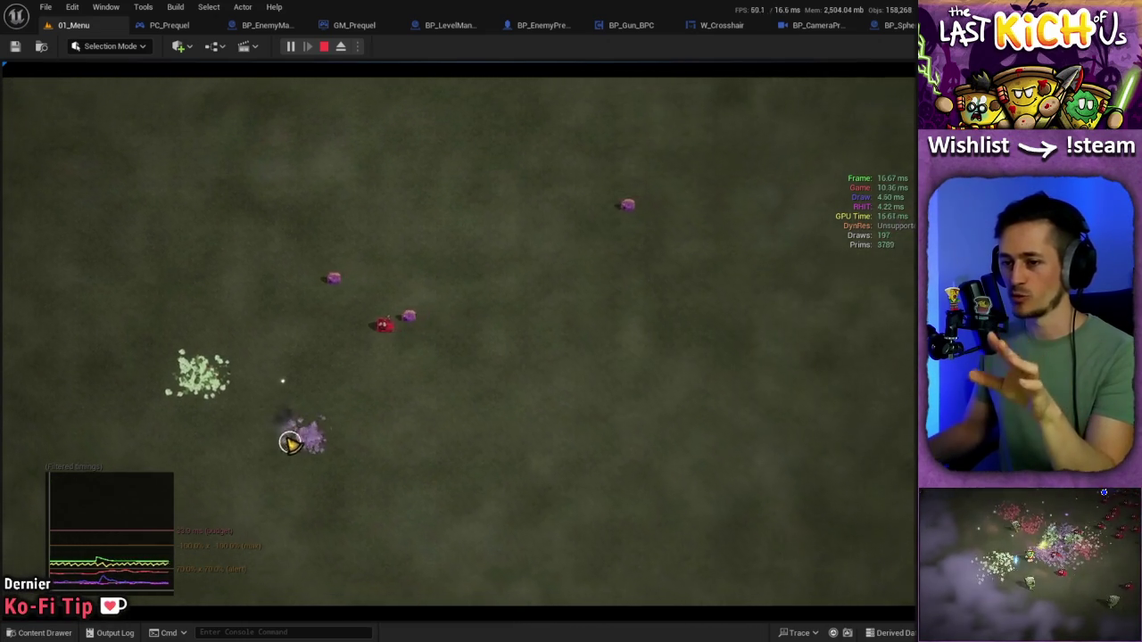
pyautogui.press('w')
pyautogui.press('a')
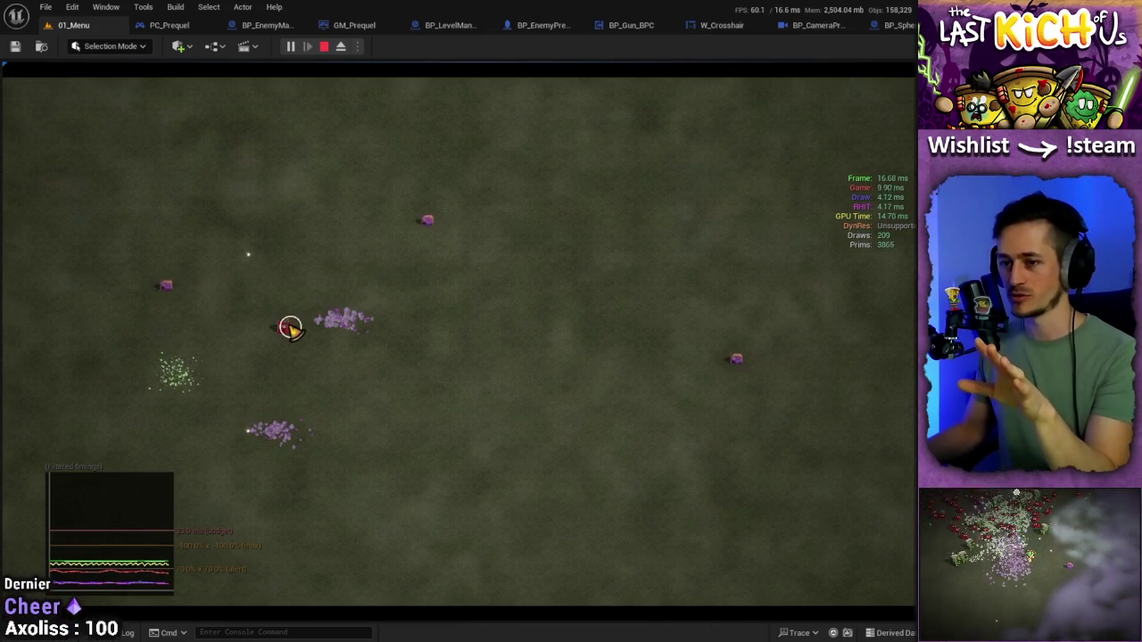
pyautogui.press('d')
pyautogui.press('a')
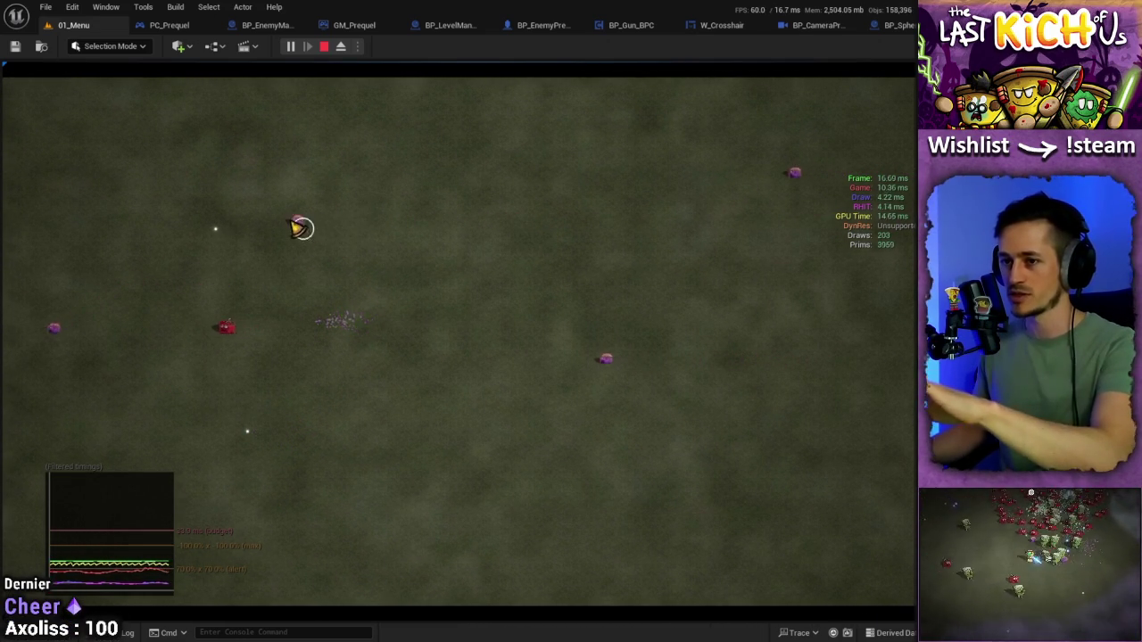
pyautogui.press('a')
pyautogui.press('d')
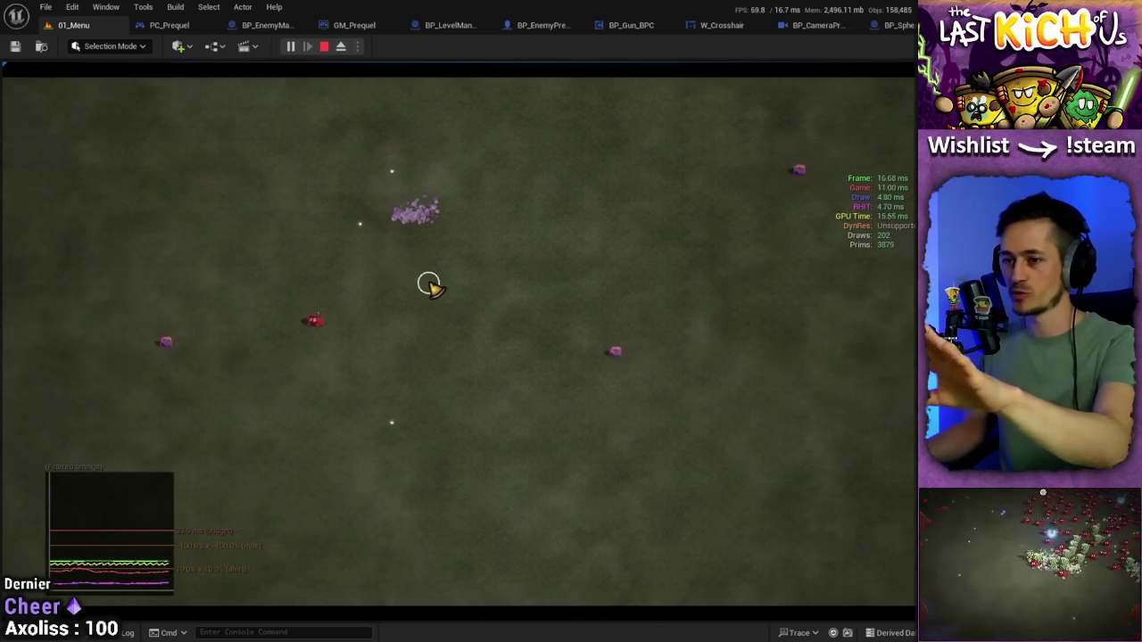
pyautogui.press('a')
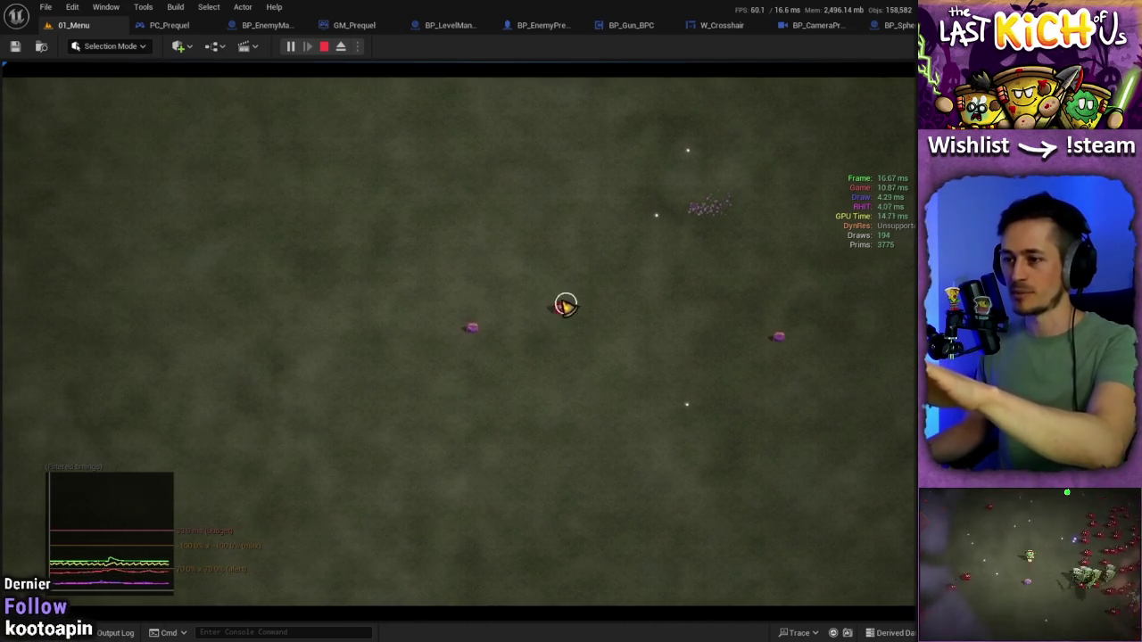
pyautogui.press('a')
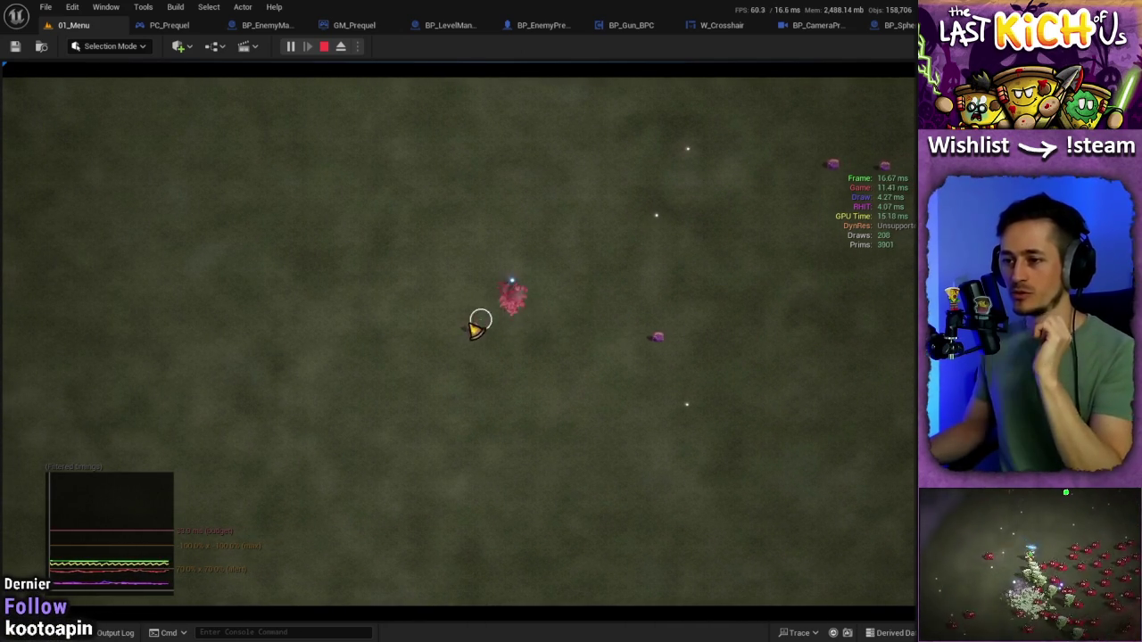
pyautogui.press('d')
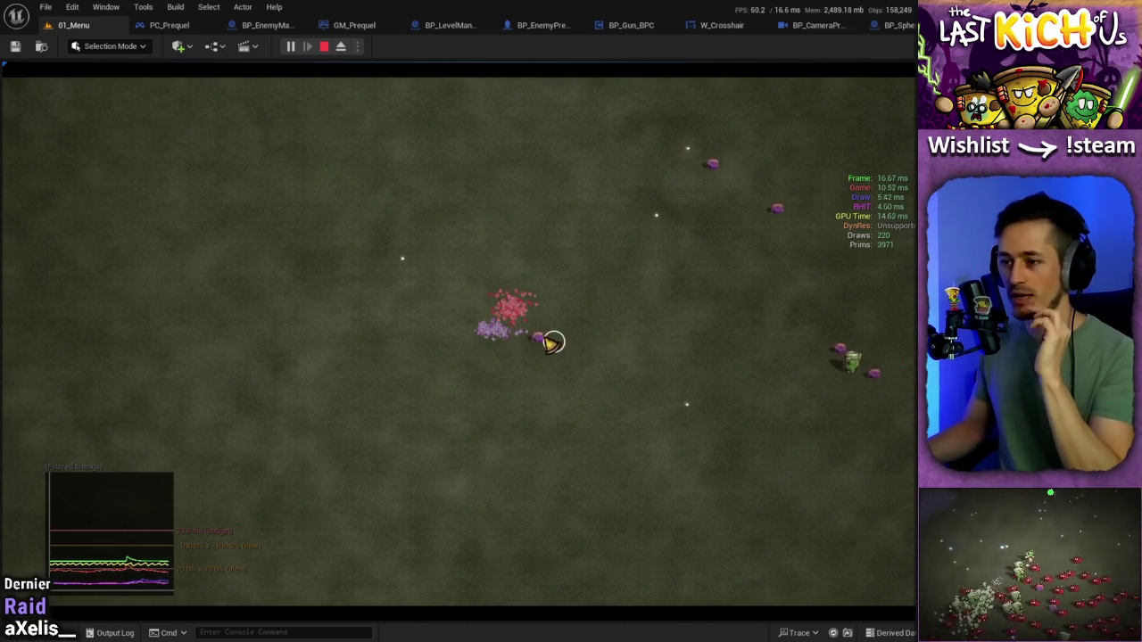
pyautogui.press('a')
pyautogui.press('d')
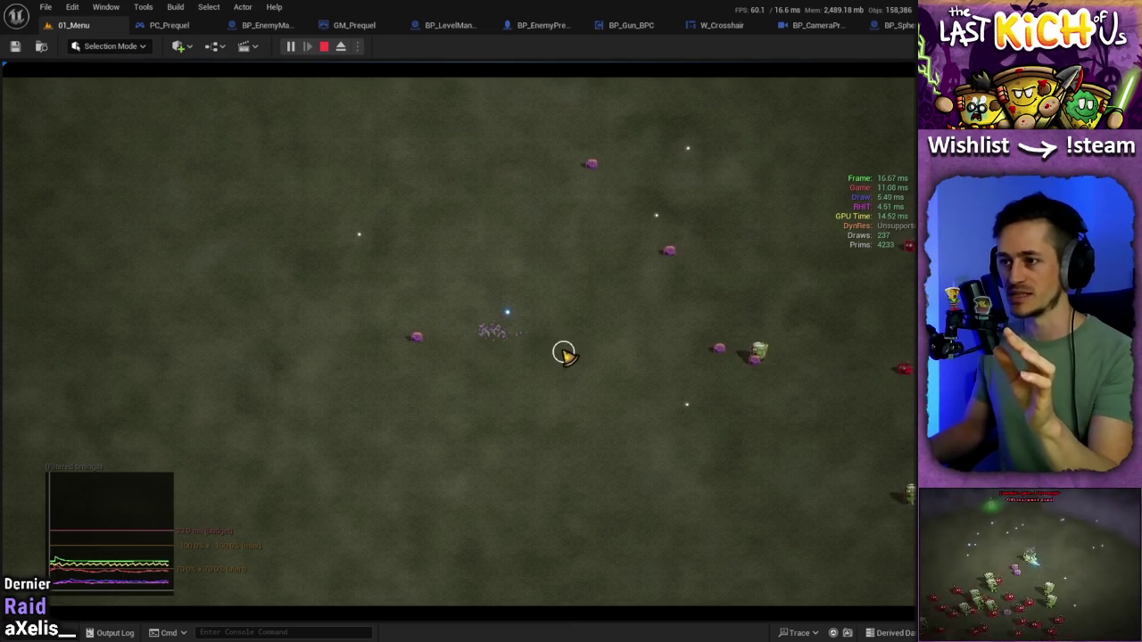
pyautogui.press('w')
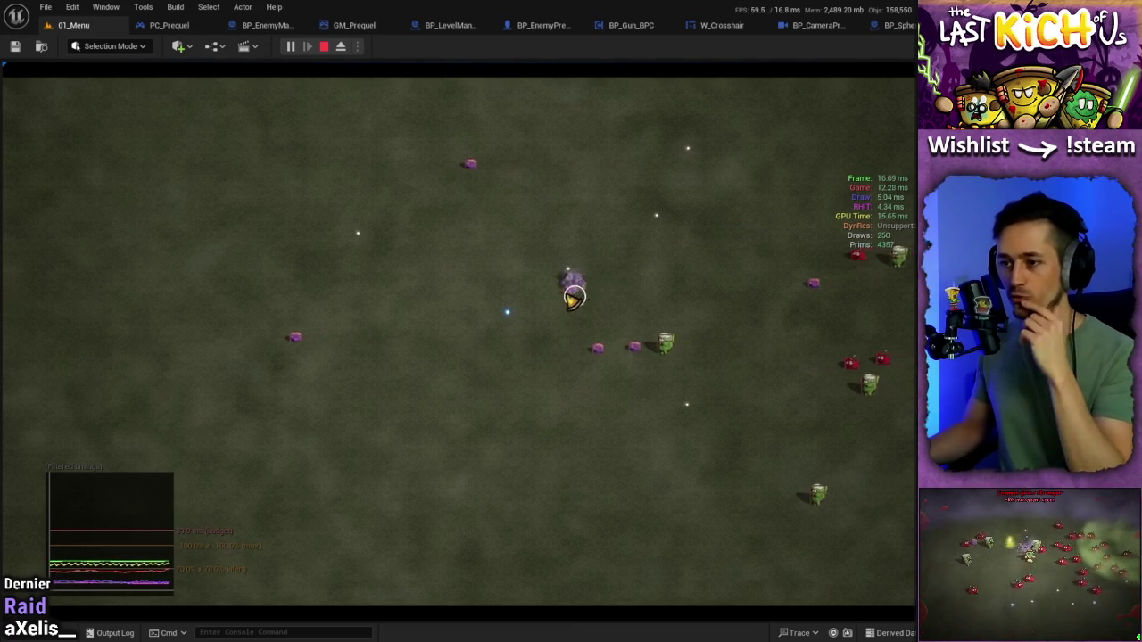
pyautogui.press('a')
pyautogui.press('s')
pyautogui.press('d')
pyautogui.press('s')
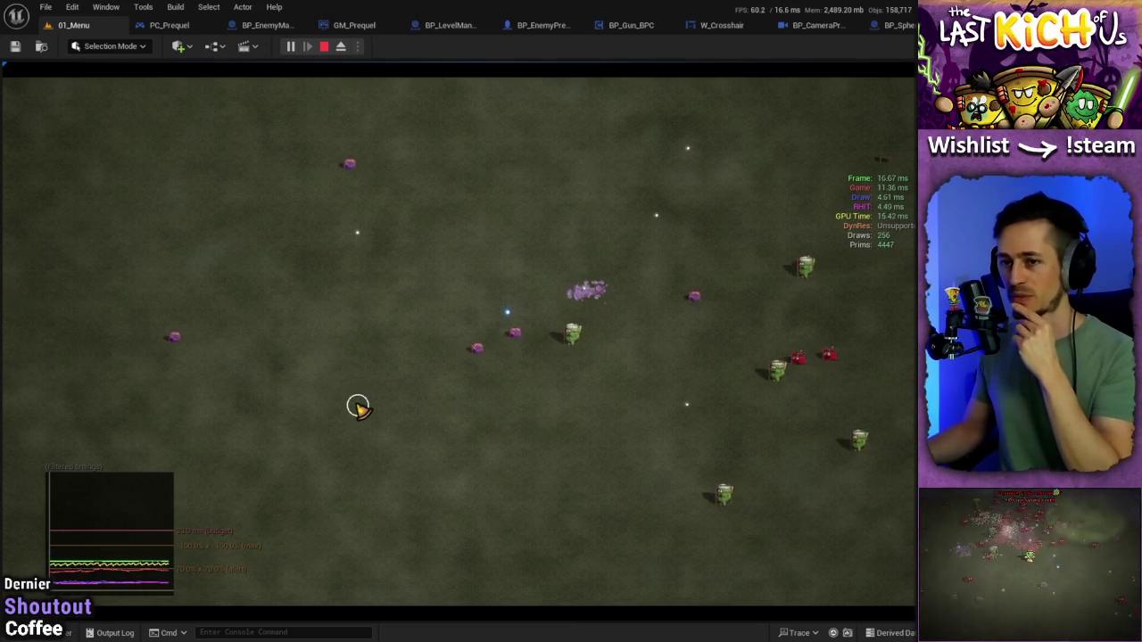
pyautogui.press('w')
pyautogui.press('a')
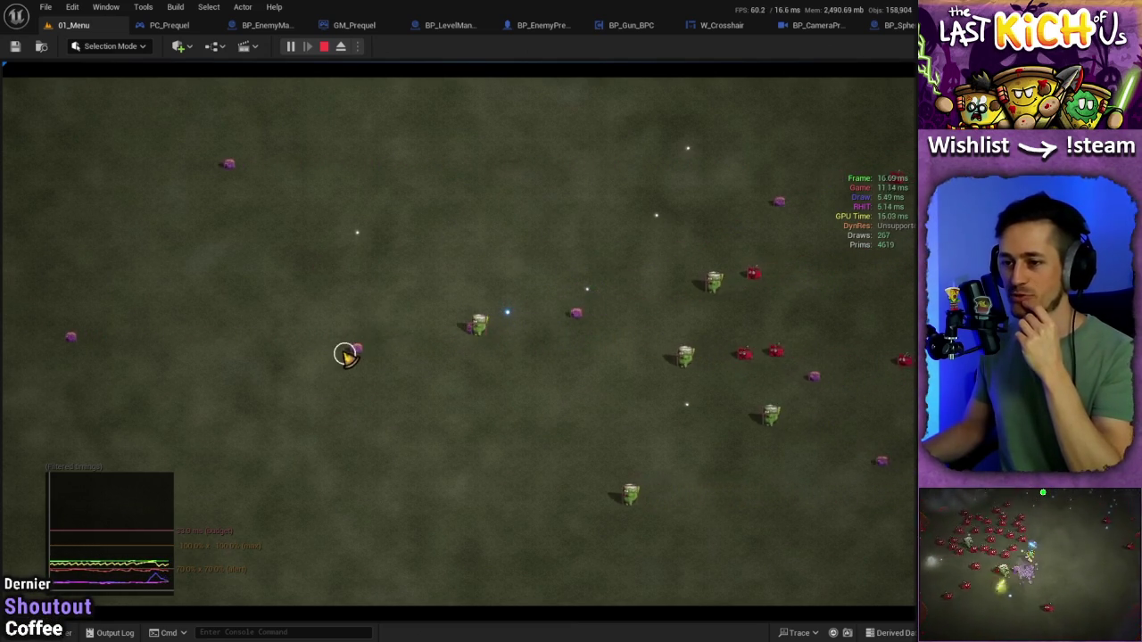
pyautogui.press('d')
pyautogui.press('w')
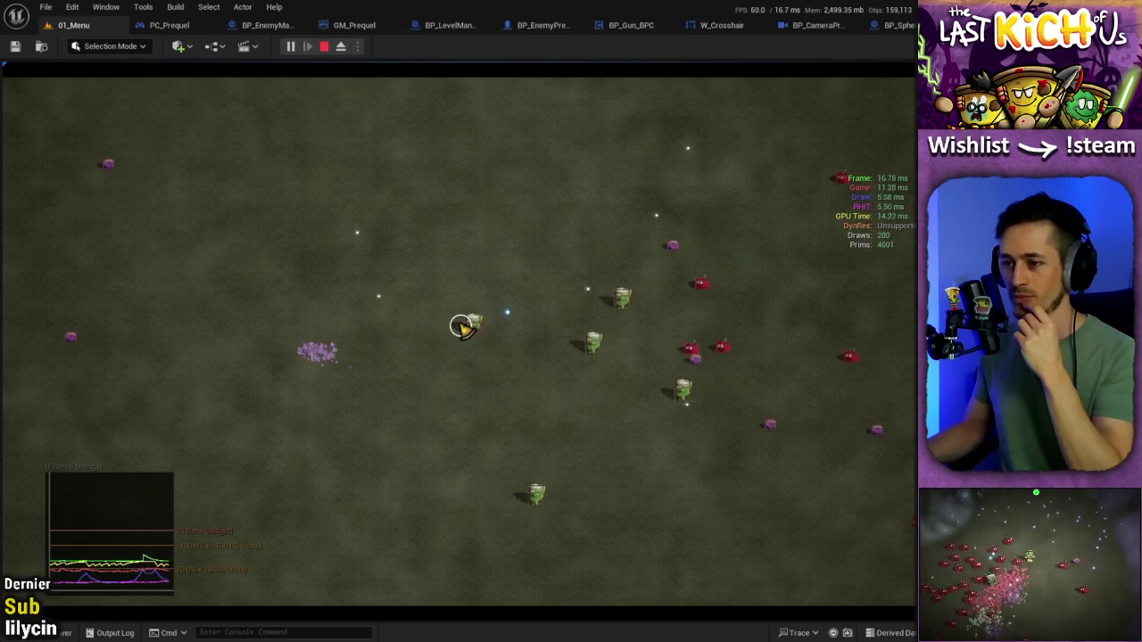
pyautogui.press('d')
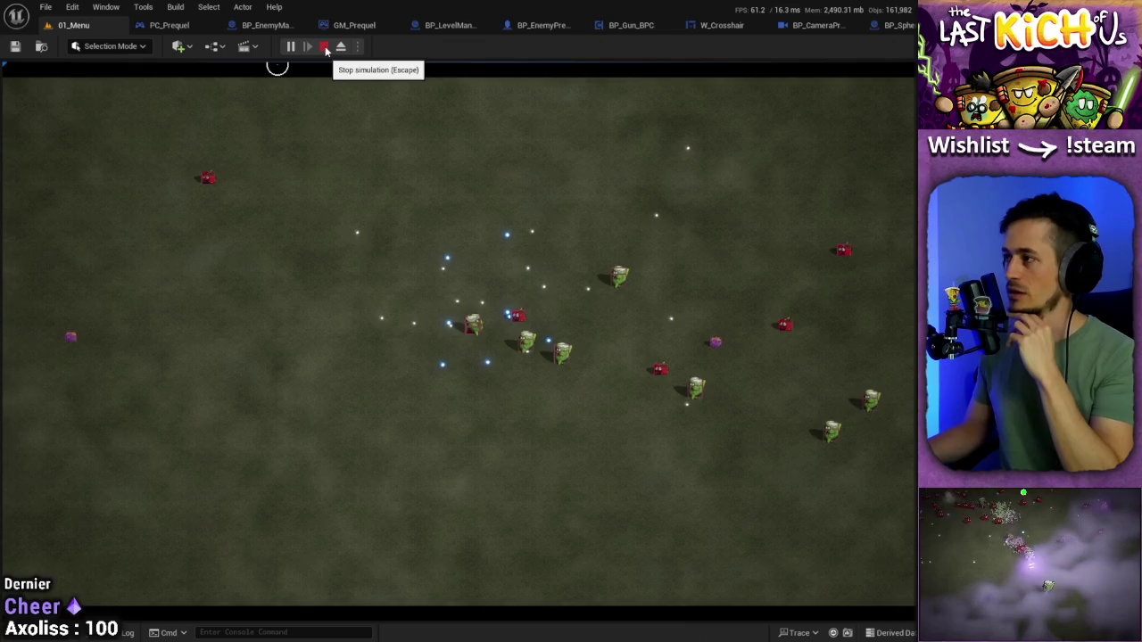
# - Stop the Prequel play-test session
pyautogui.click(326, 50)
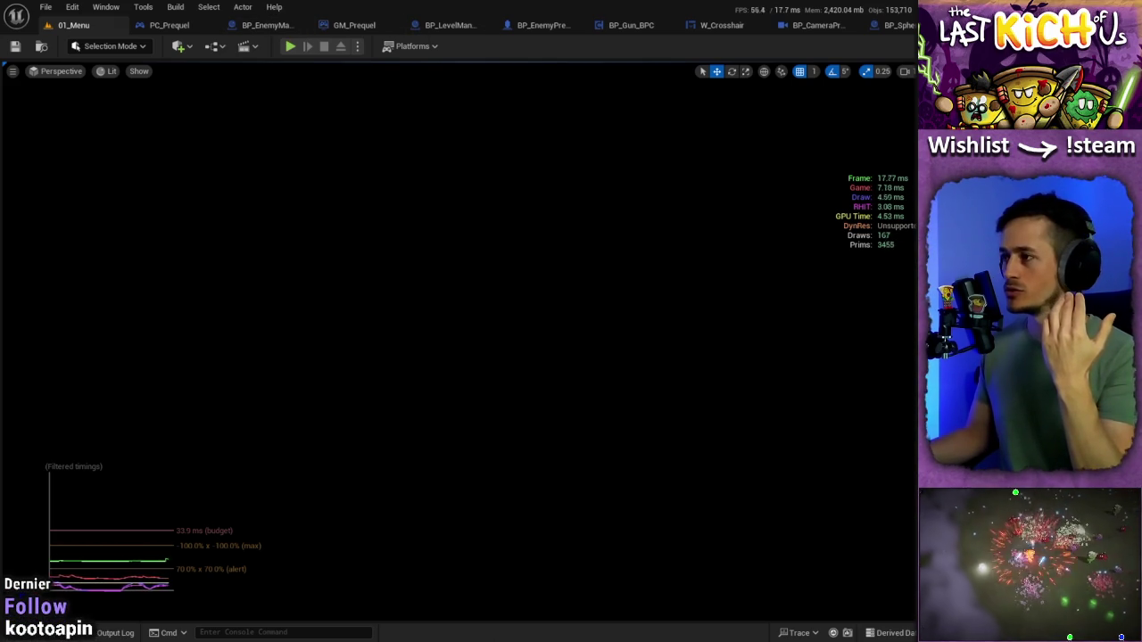
# - Bring up BP_EnemyPrequel, then switch over to BP_PlayerPrequel's Event Graph with Ctrl+Tab
pyautogui.click(542, 26)
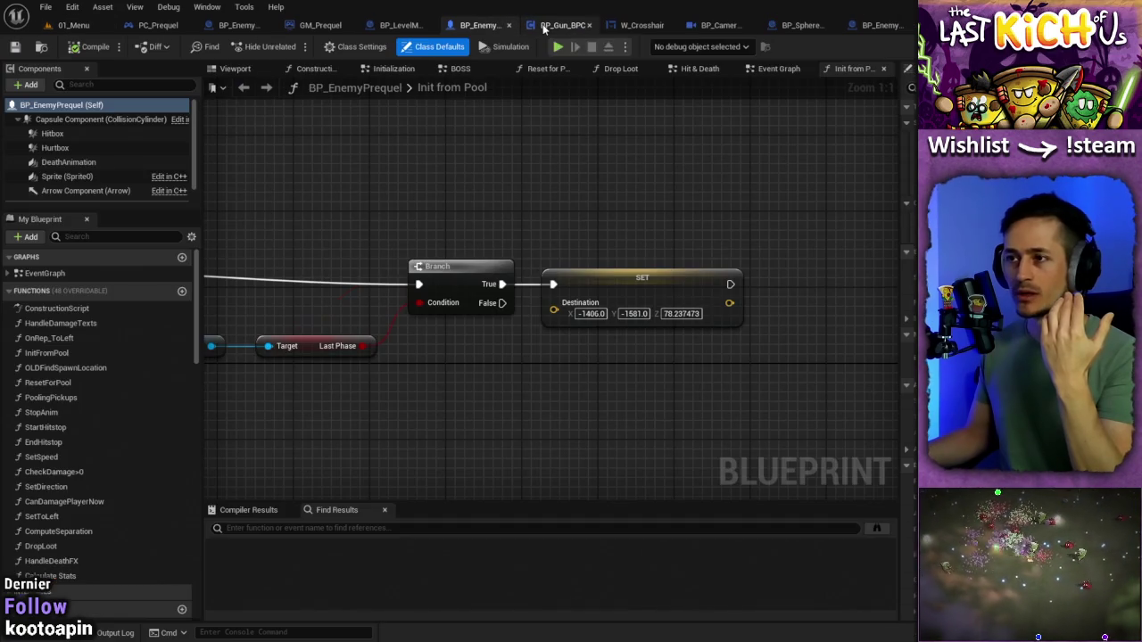
pyautogui.scroll(-1, 108, 160)
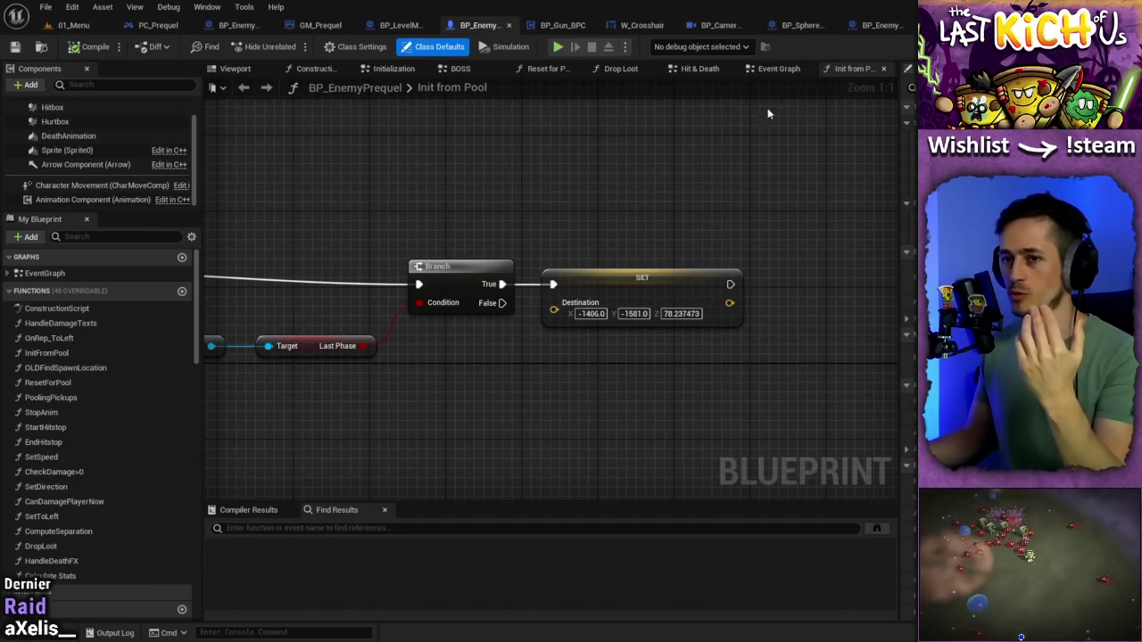
pyautogui.hotkey('ctrl', 'Tab')
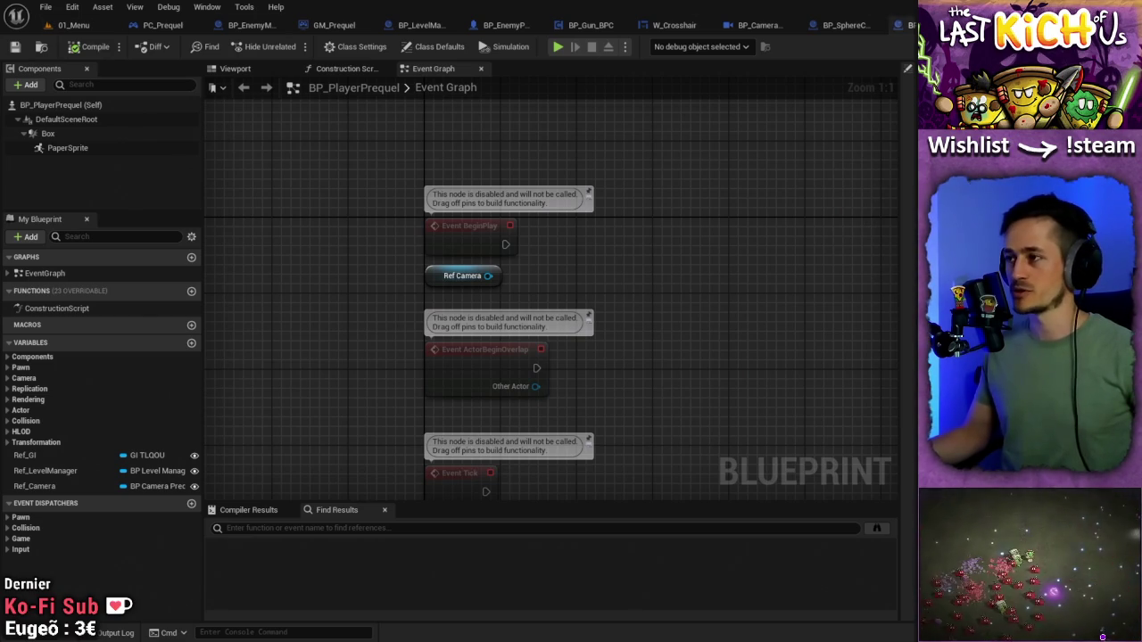
# - Switch with Ctrl+Tab to BP_EnemyManager's Set Variables function graph
pyautogui.hotkey('ctrl', 'Tab')
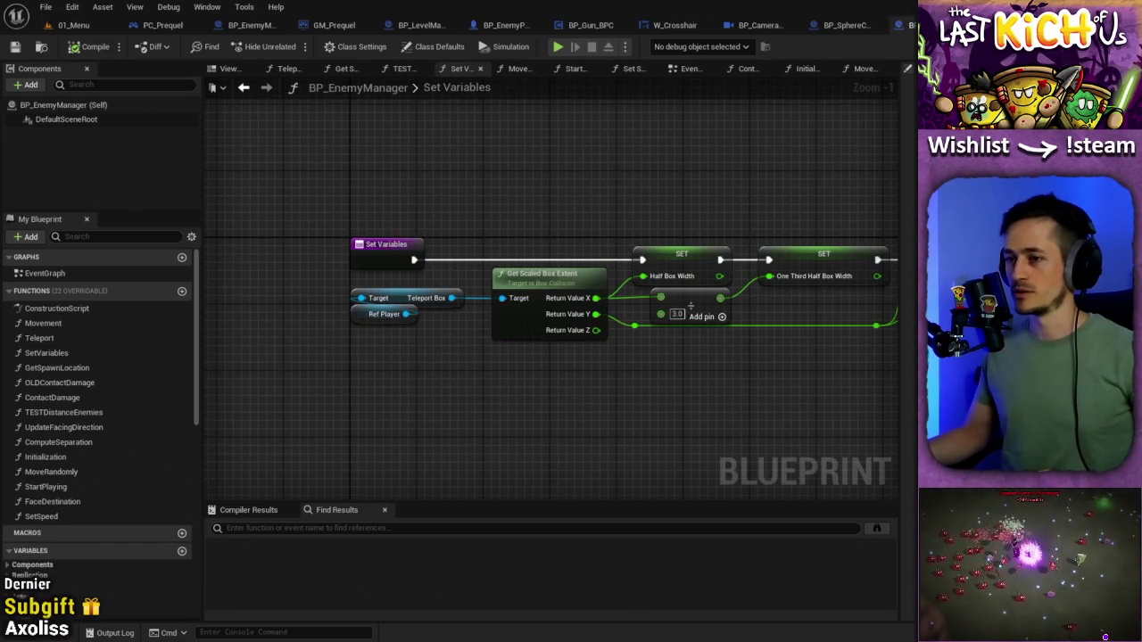